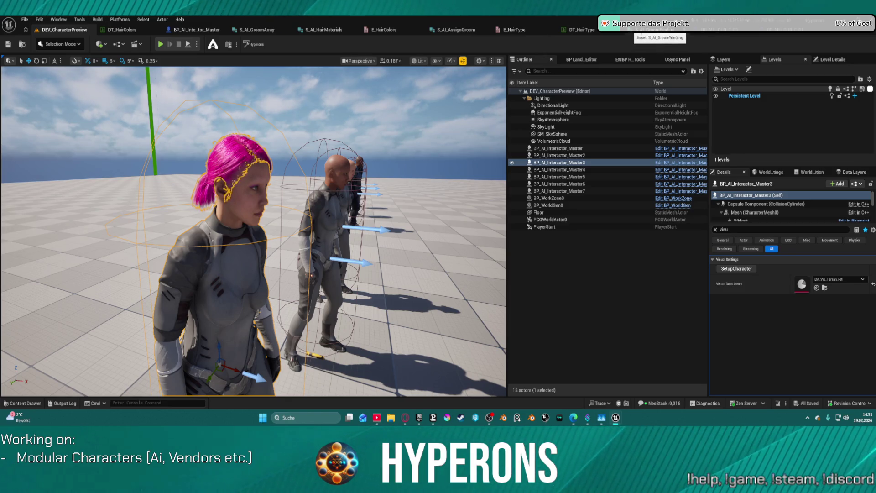
- Inspect the LowPonytail and BobLayered groom rows in the DT_HairType table
click(584, 30)
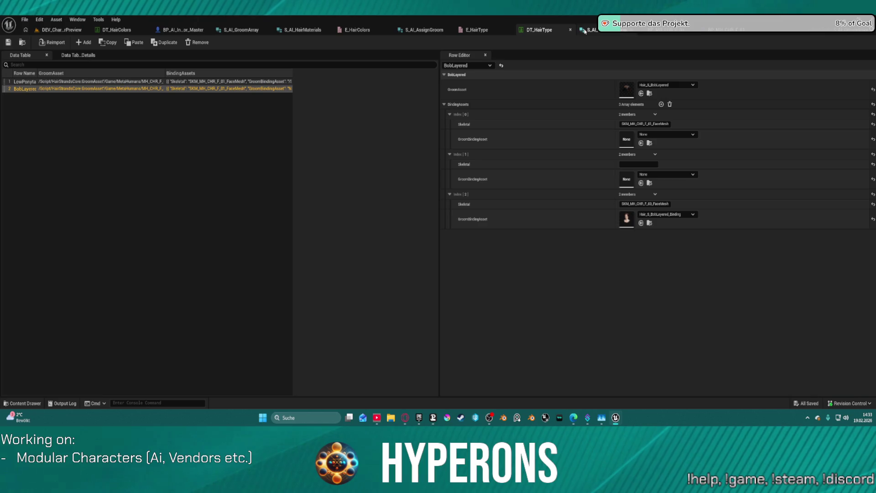
click(122, 82)
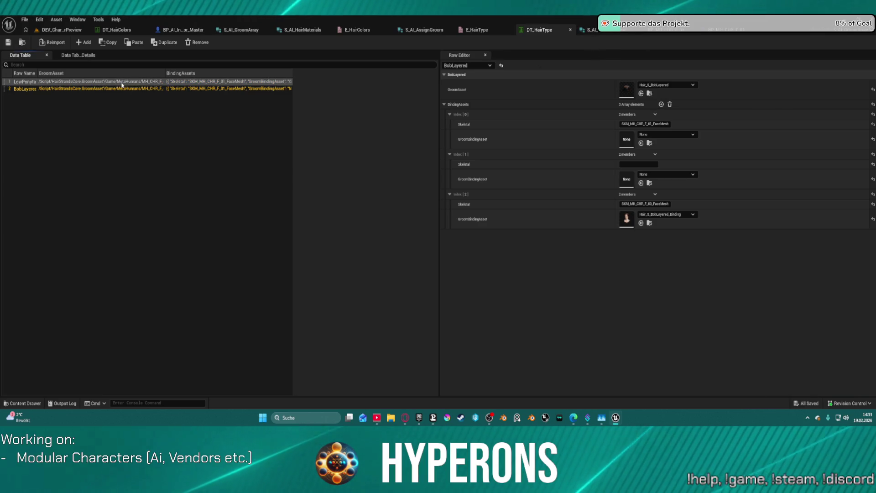
click(121, 87)
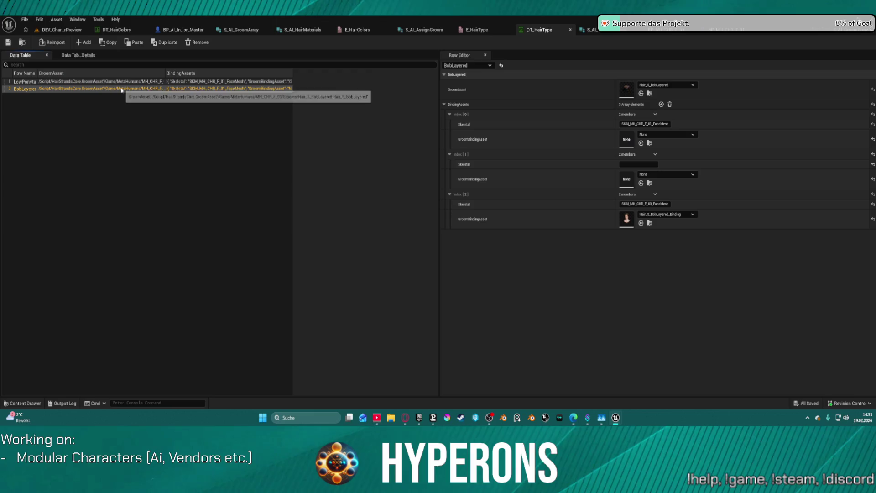
click(120, 84)
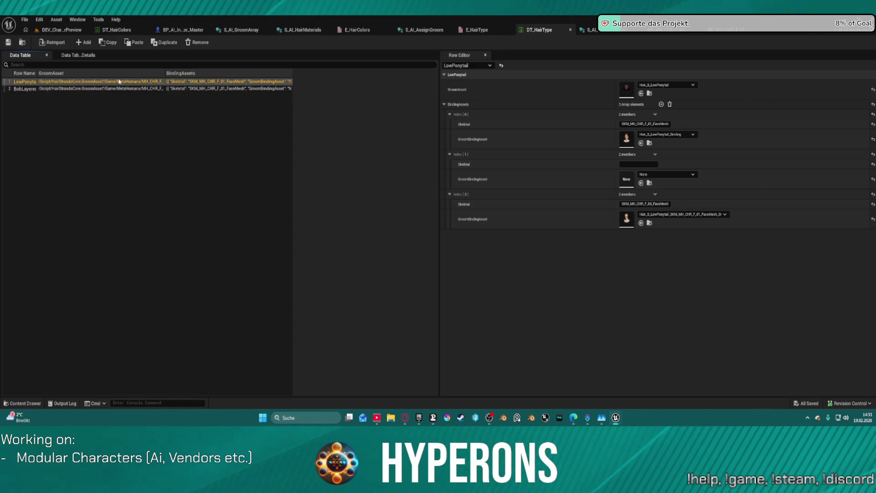
- Return to the DEV_CharacterPreview level
key(ctrl+space)
key(ctrl+space)
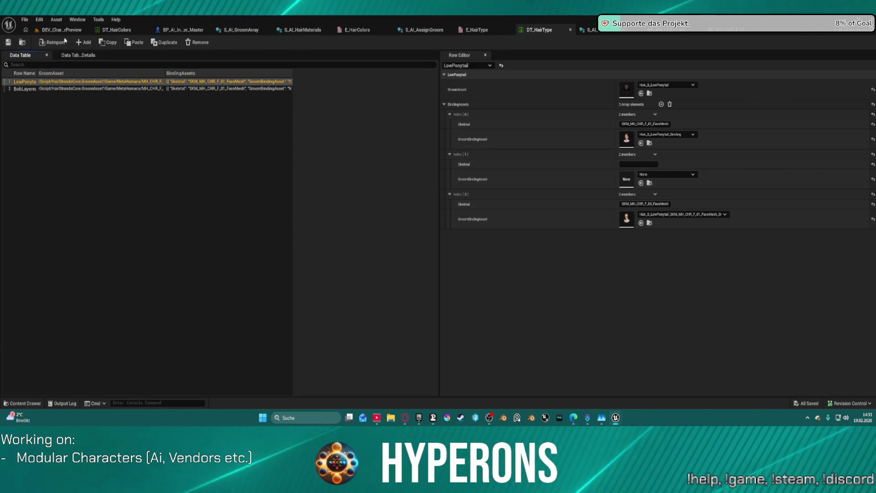
click(62, 31)
key(ctrl+space)
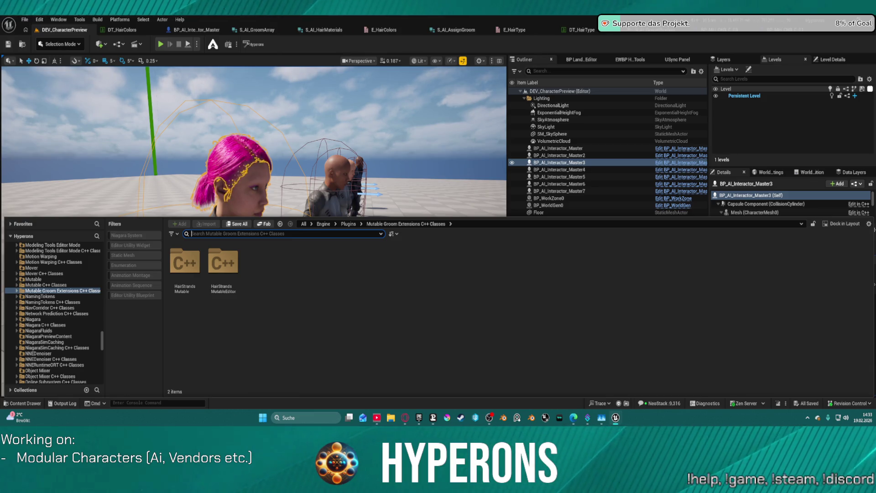
- Save the preview level, select BP_AI_Interactor_Master3 and list its Visual Data Asset options
key(ctrl+space)
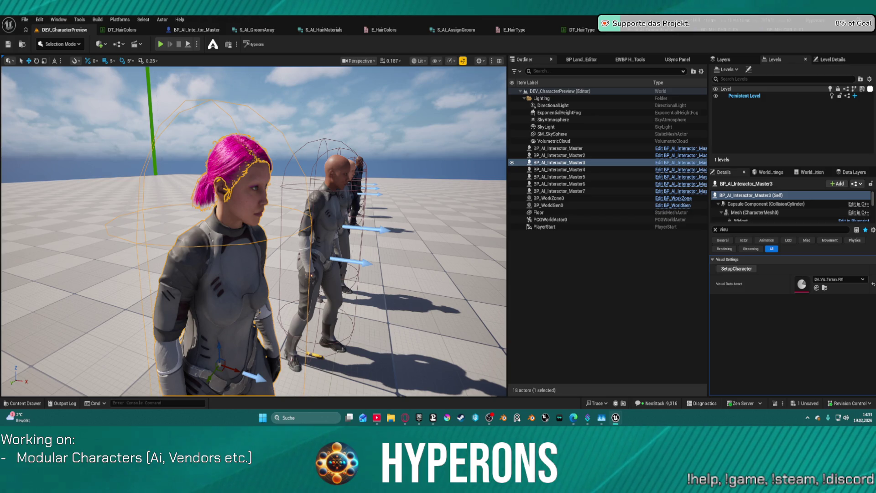
key(ctrl+s)
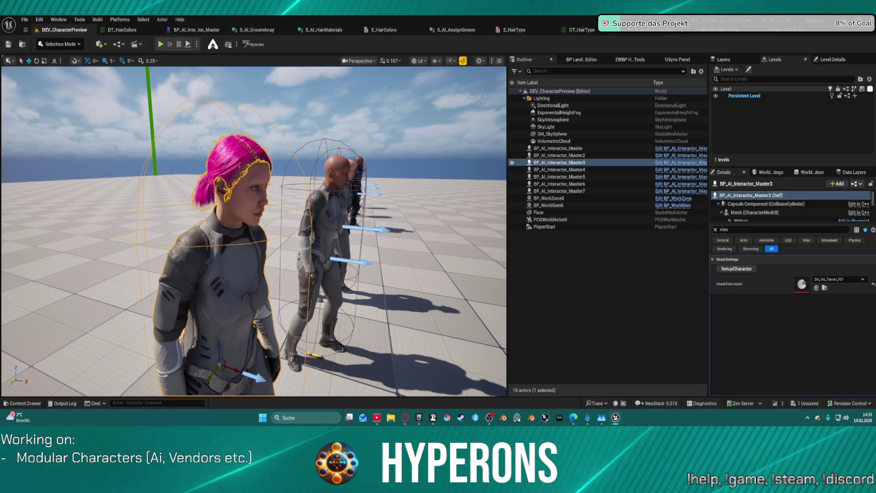
mouse_move(253, 228)
mouse_down()
mouse_move(260, 215)
mouse_move(201, 219)
mouse_up()
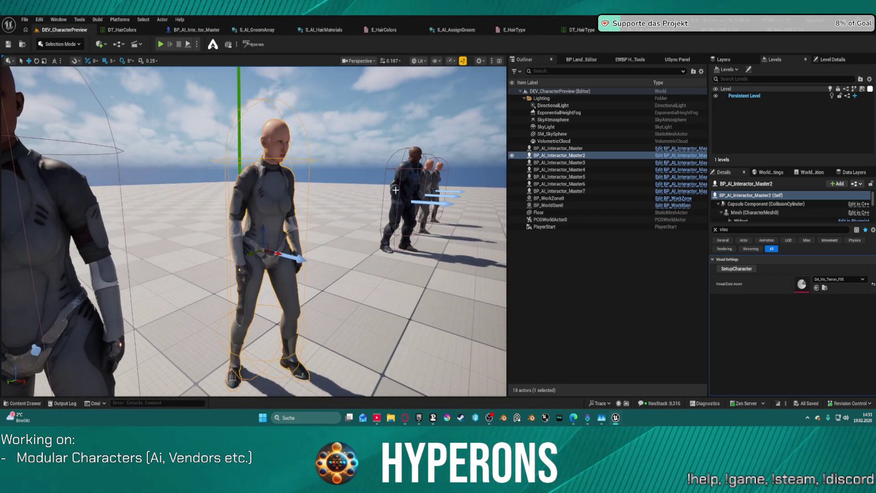
double_click(559, 155)
drag(254, 229, 219, 224)
double_click(559, 162)
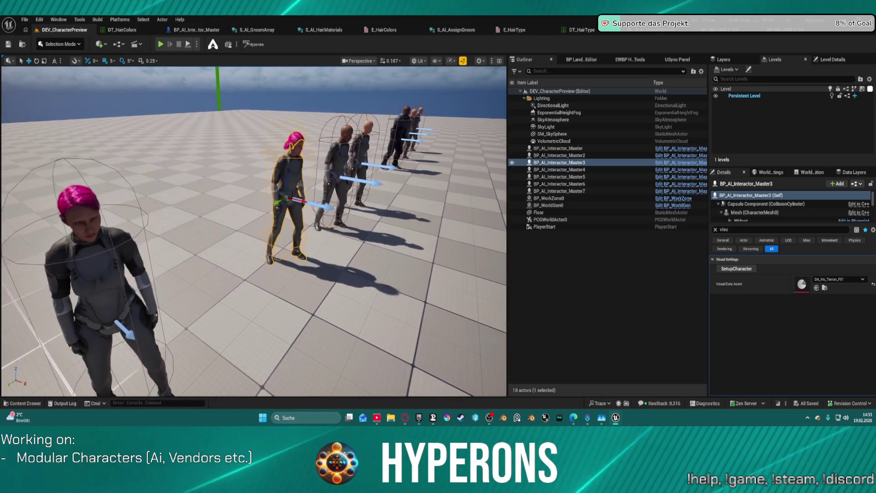
click(96, 278)
click(294, 187)
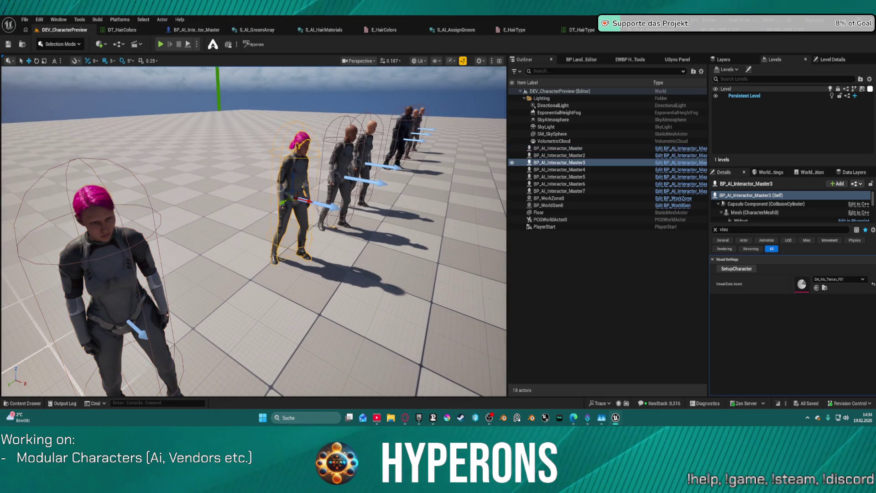
click(840, 278)
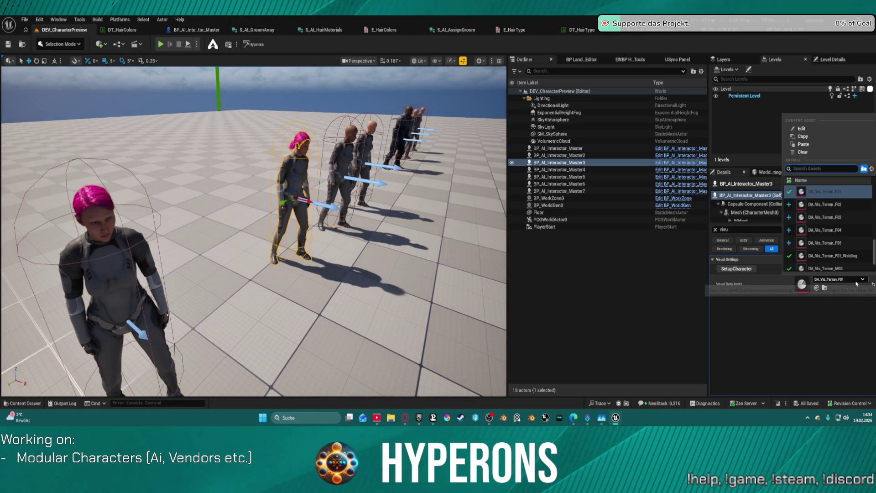
- Apply DA_Vis_Terran_F03 to Master3 and move BP_AI_Interactor_Master right beside it
click(834, 217)
key(f)
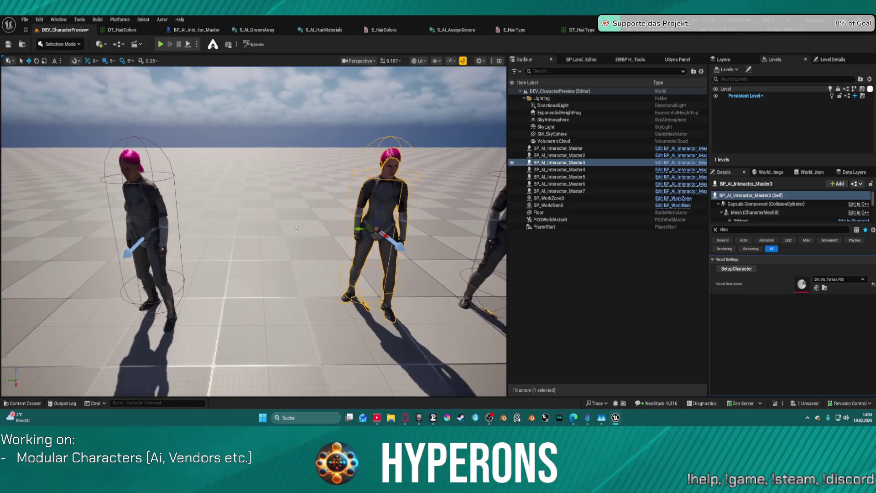
click(152, 208)
drag(131, 235, 306, 240)
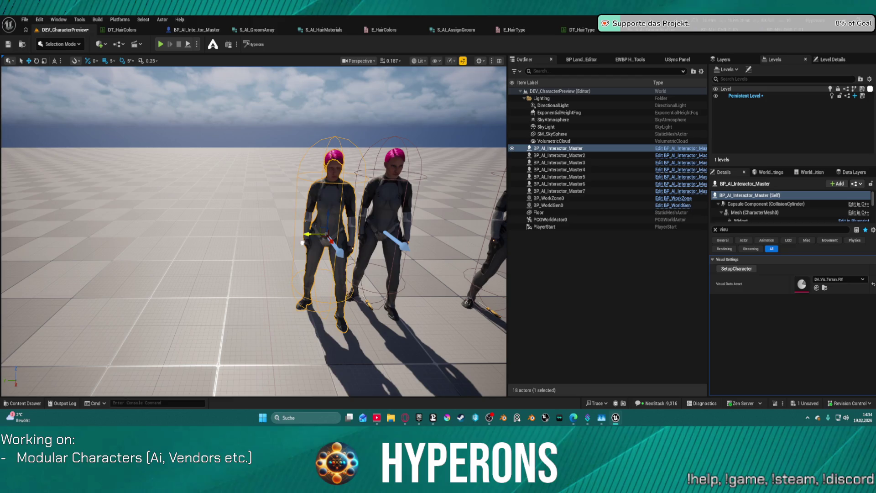
scroll(306, 240, up, 5)
scroll(306, 240, down, 5)
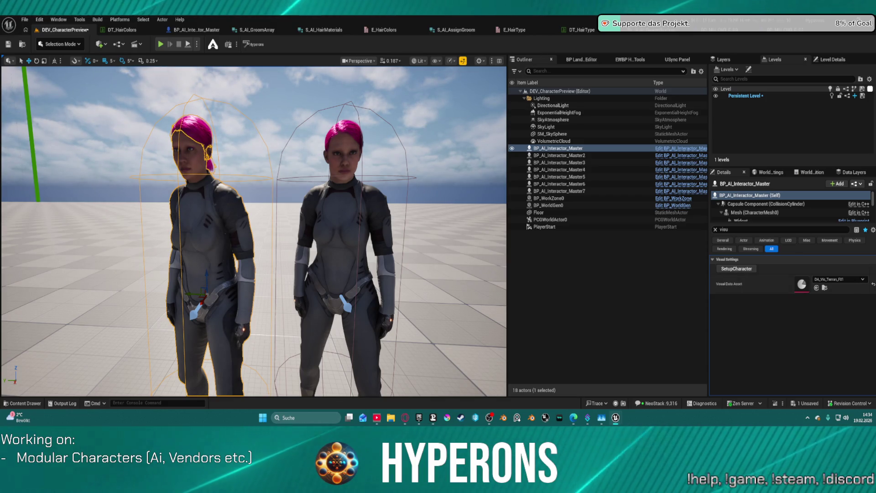
click(740, 269)
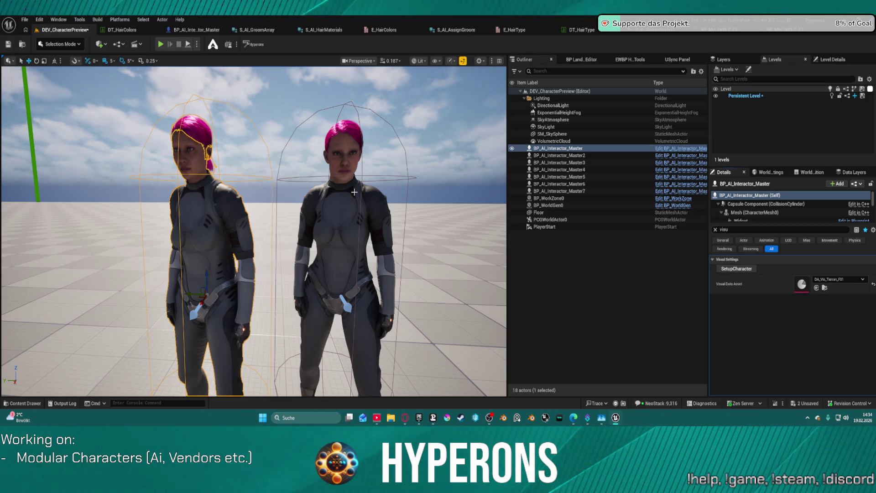
- Frame Master3, save all assets, and open the BP_MH_CHR_F_03 blueprint
click(333, 213)
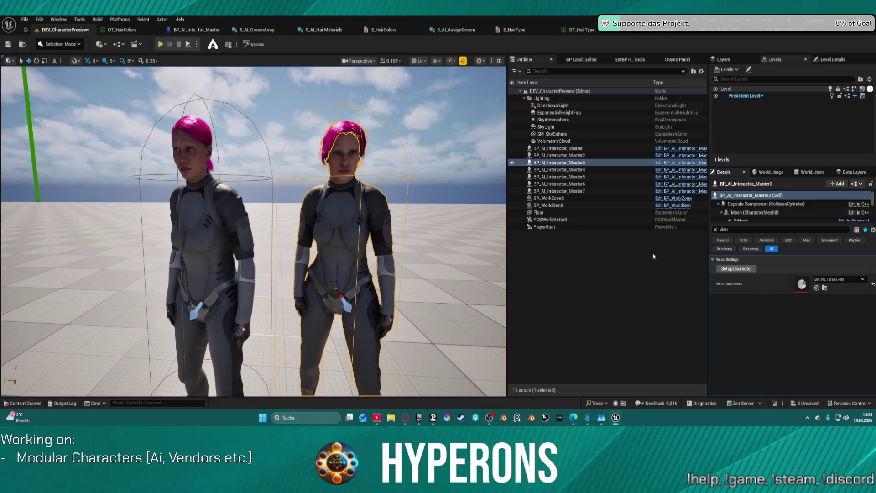
key(f)
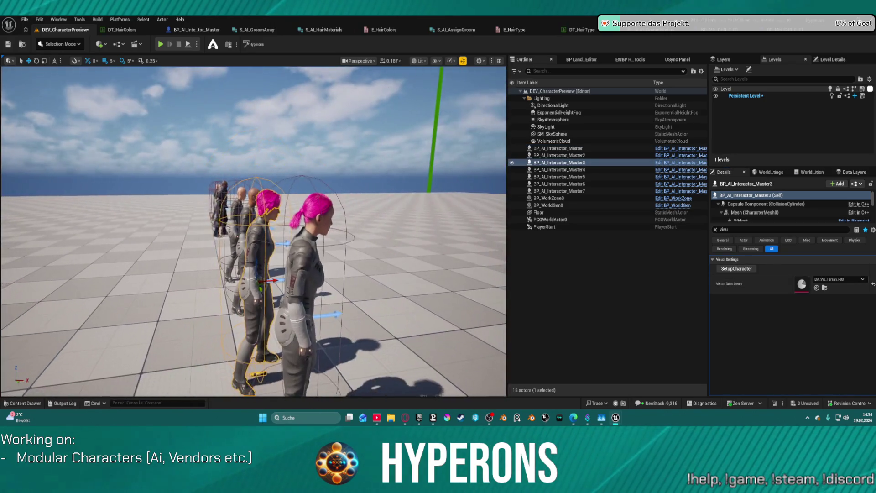
mouse_move(364, 74)
mouse_down()
mouse_move(320, 77)
mouse_move(364, 74)
mouse_up()
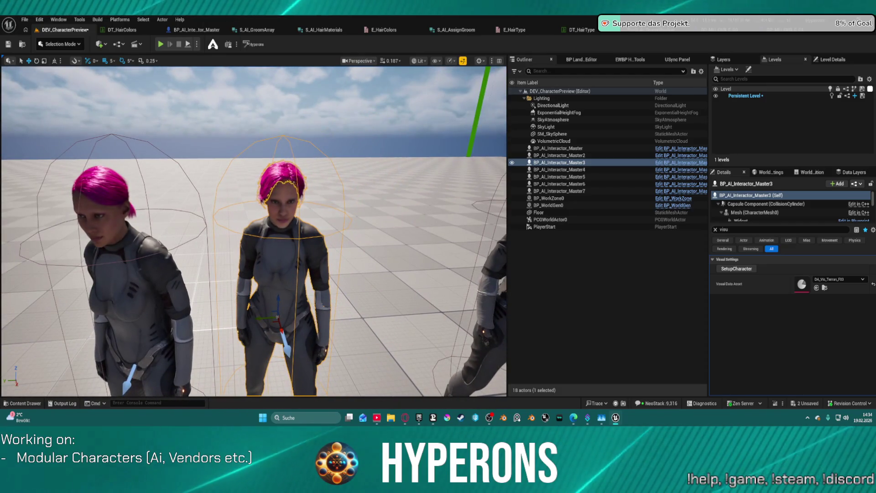
key(ctrl+s)
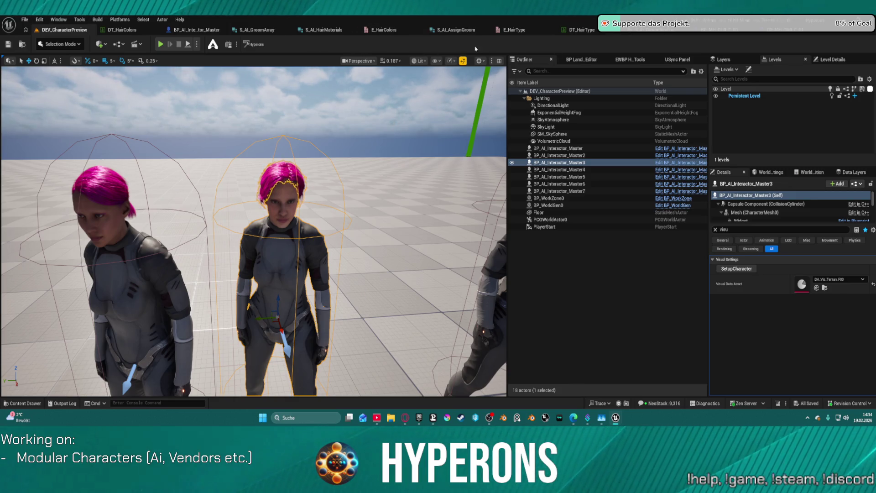
click(722, 33)
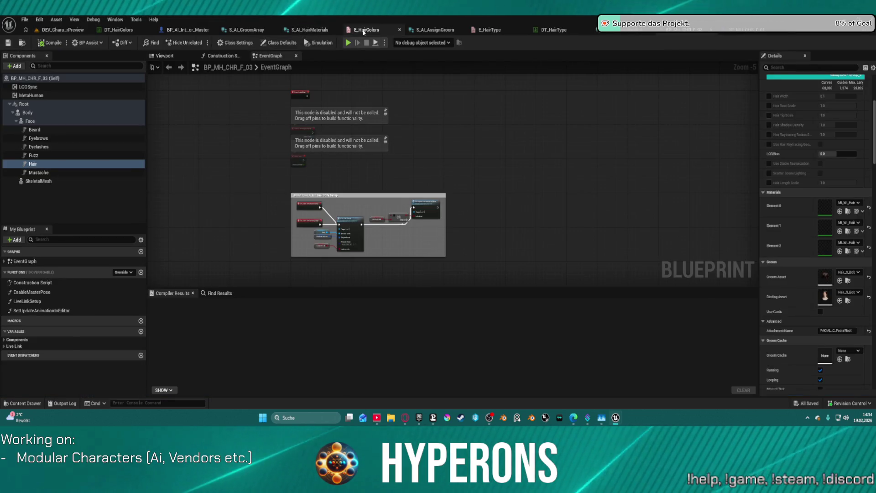
- Add three empty Material entries to the Brown row in DT_HairColors, then switch to BP_MH_CHR_F_01
click(133, 32)
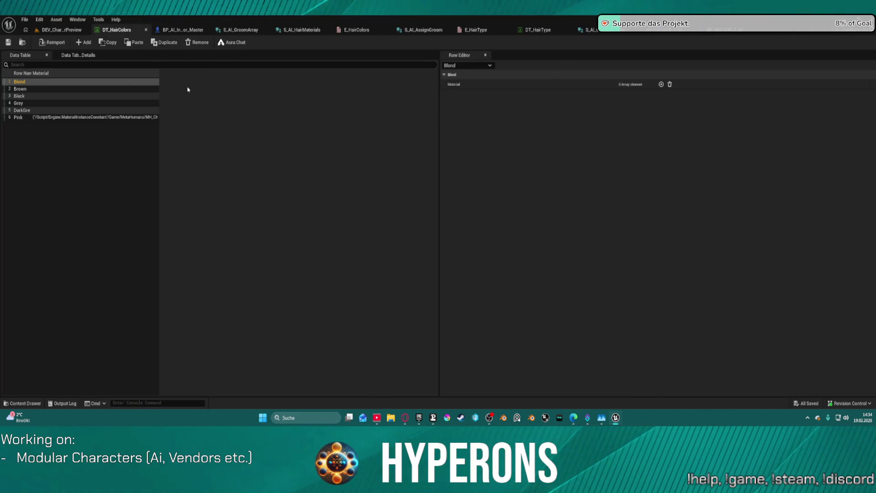
click(99, 90)
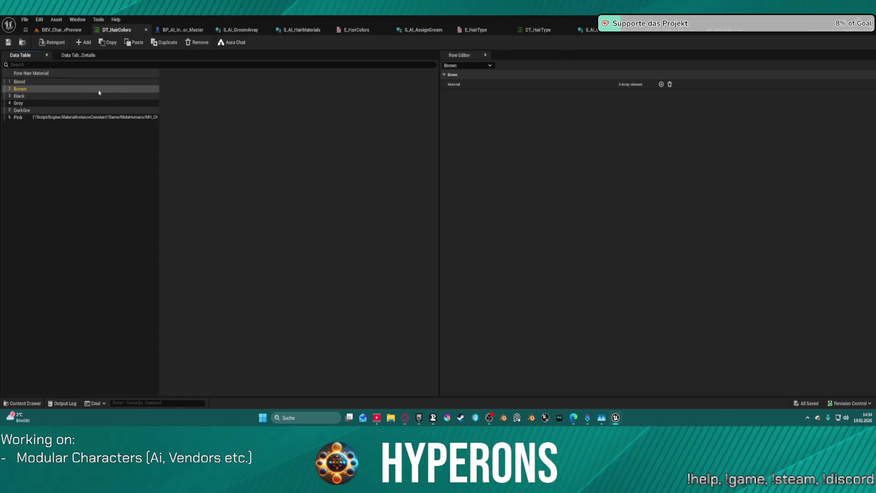
click(661, 84)
click(661, 84)
click(661, 84)
key(ctrl+space)
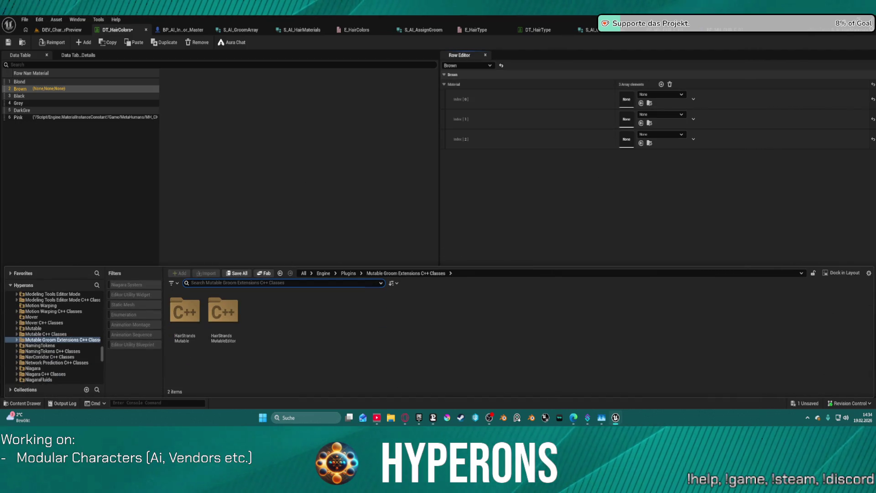
click(670, 32)
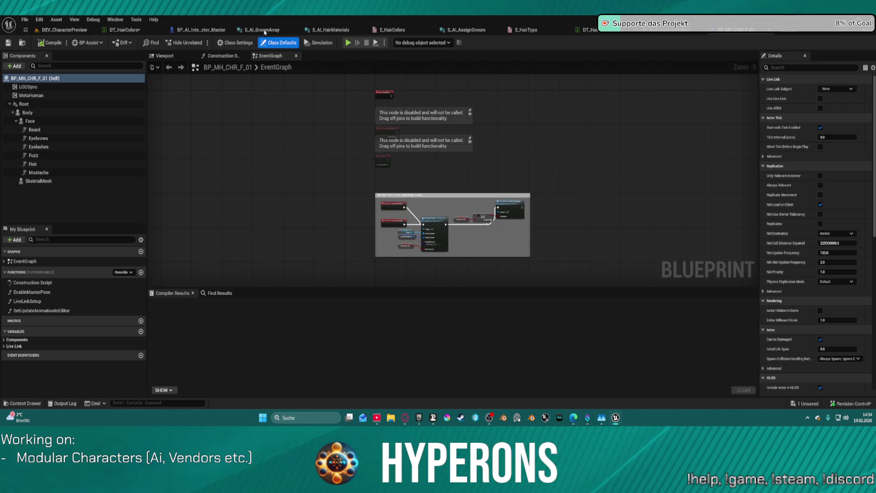
- Paste the BobLayered Hair, Cards and Helmet materials into Brown's slots 0–2, save, and return to the level
click(585, 29)
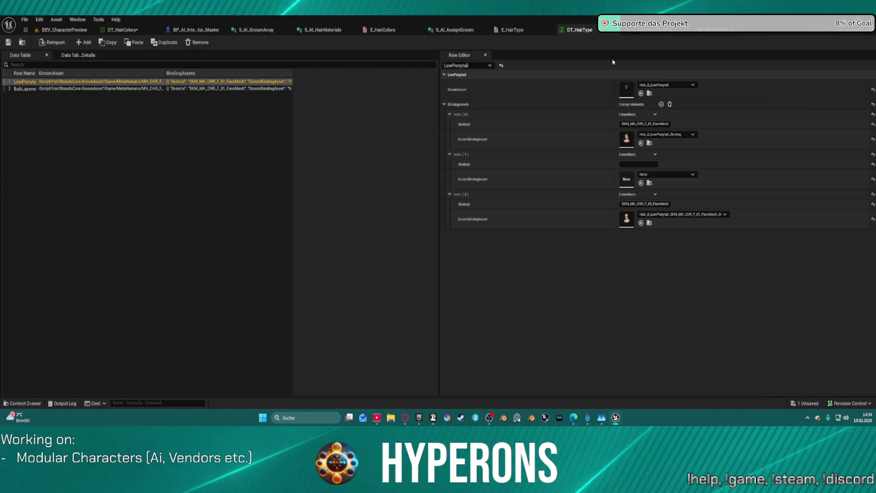
drag(122, 30, 585, 31)
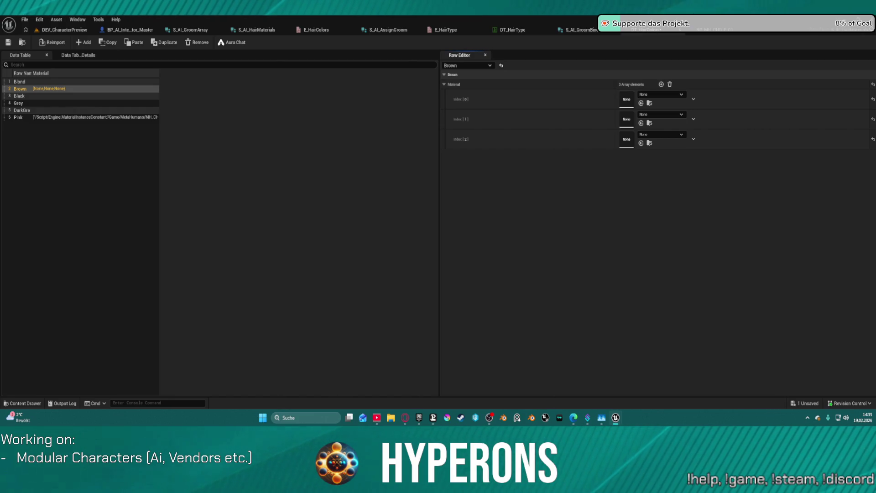
key(ctrl+v)
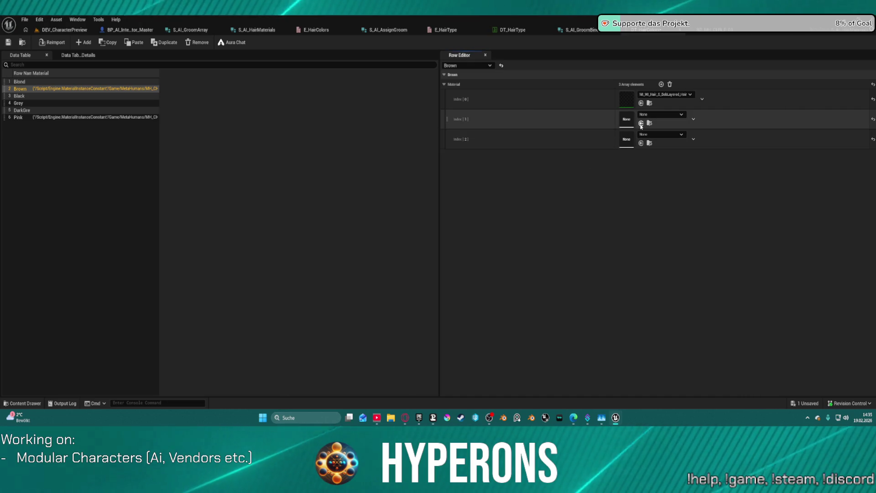
key(ctrl+v)
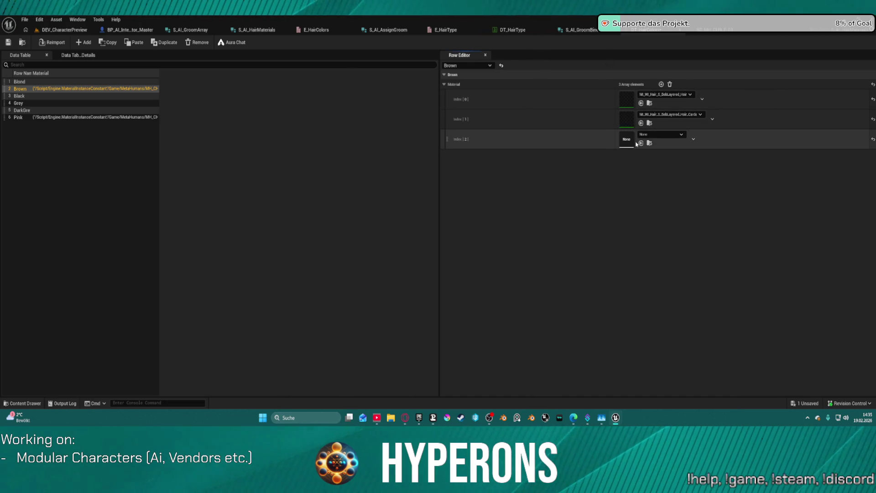
key(ctrl+v)
click(7, 42)
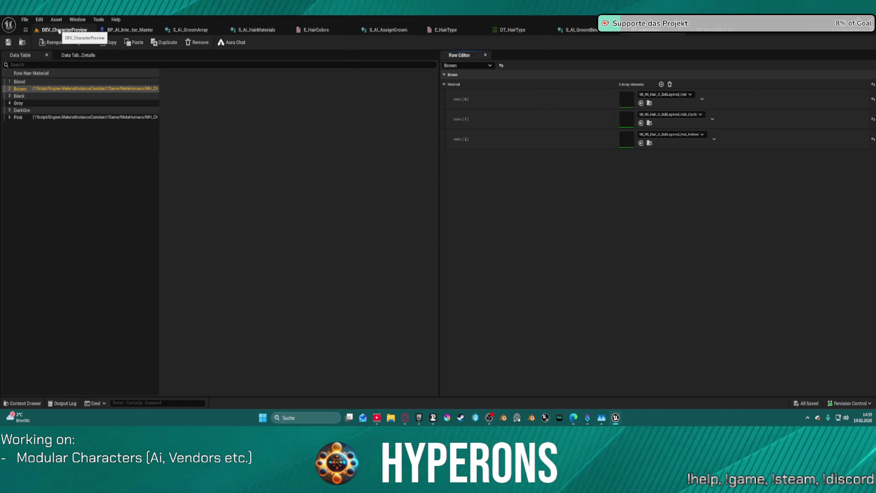
click(59, 30)
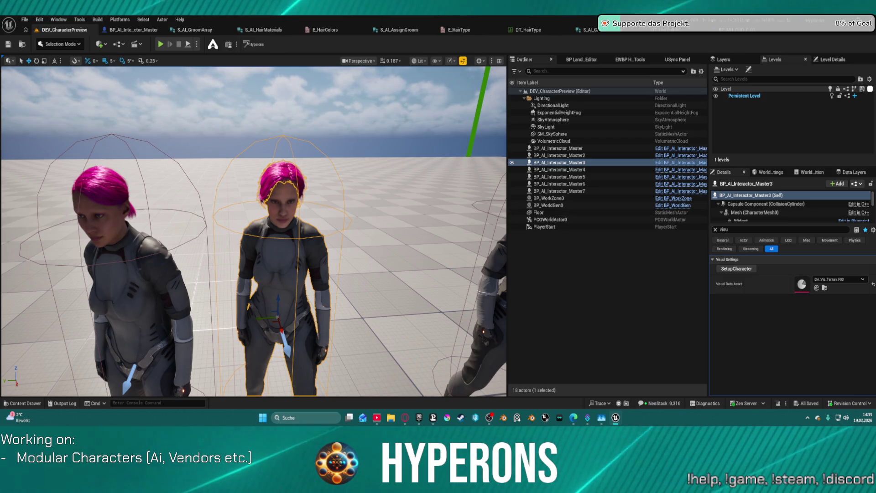
- Run SetupCharacter so the second character's hair turns brown, and frame her
click(736, 269)
key(f)
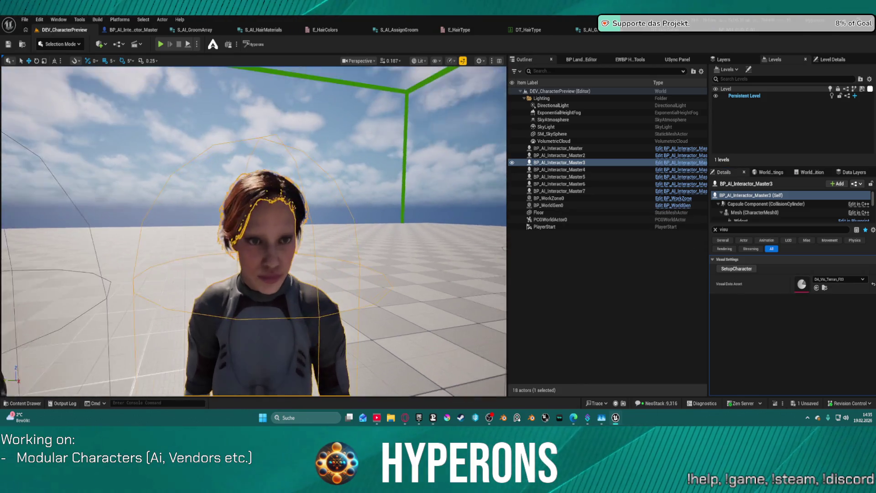
key(s)
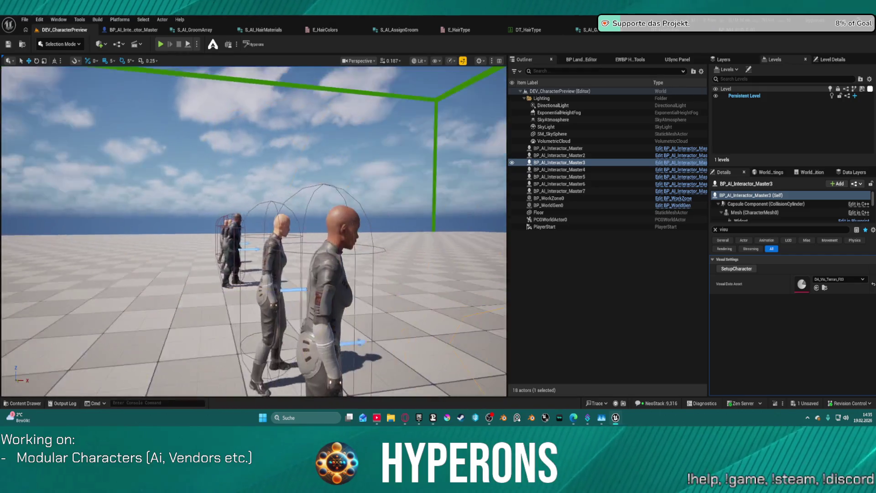
key(f)
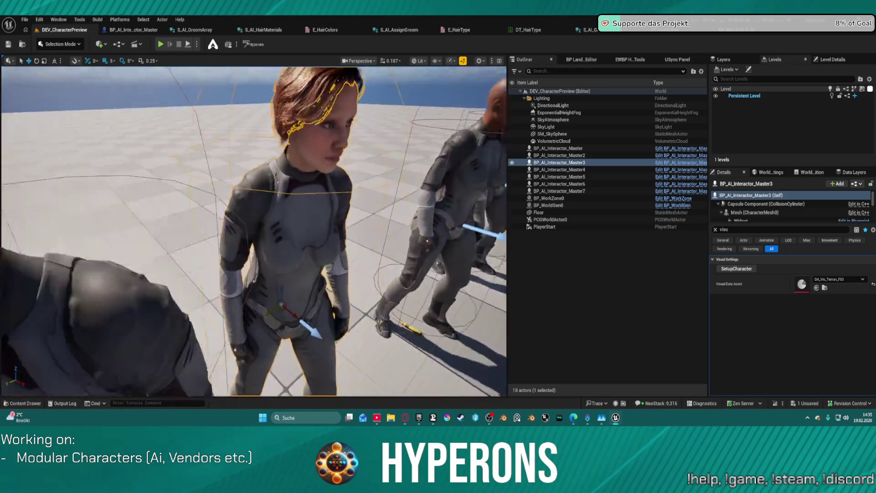
key(s)
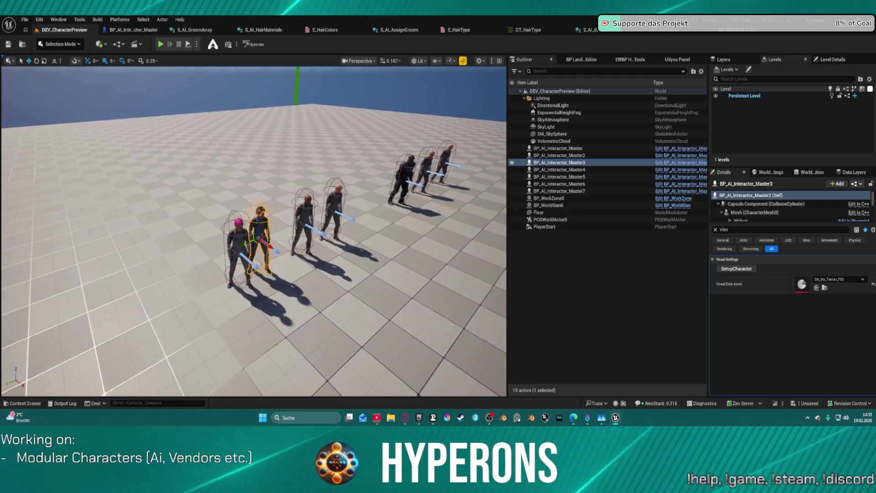
- Fly the camera along the row of four characters to compare the pink and brown hair
key(w)
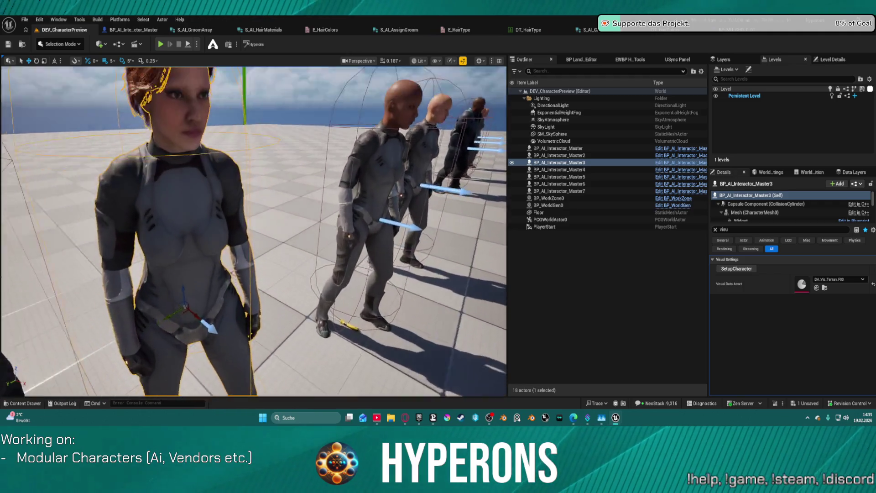
key(s)
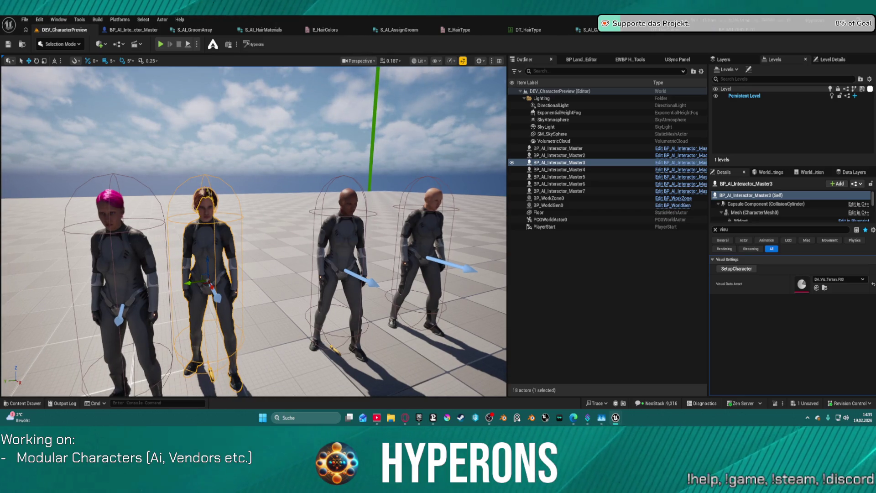
key(d)
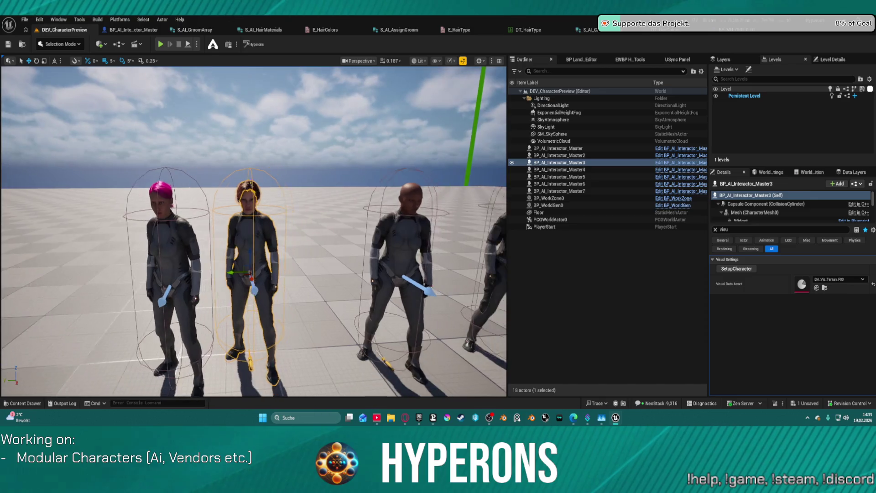
key(a)
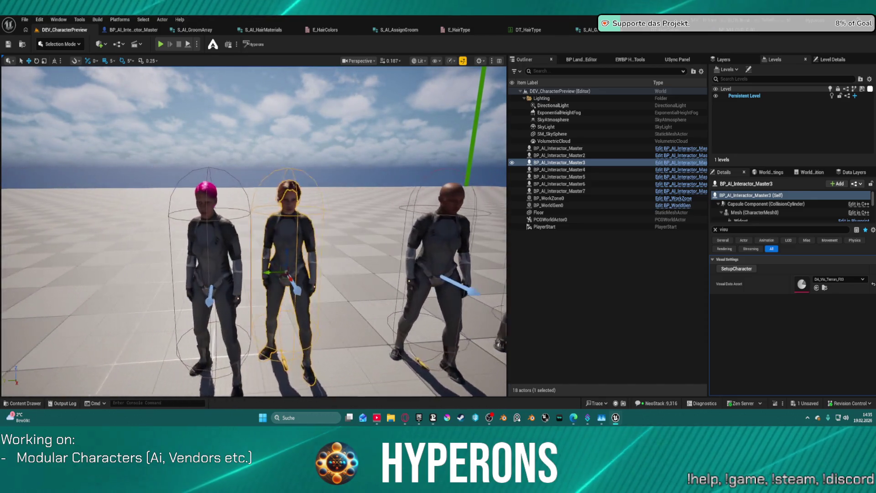
key(w)
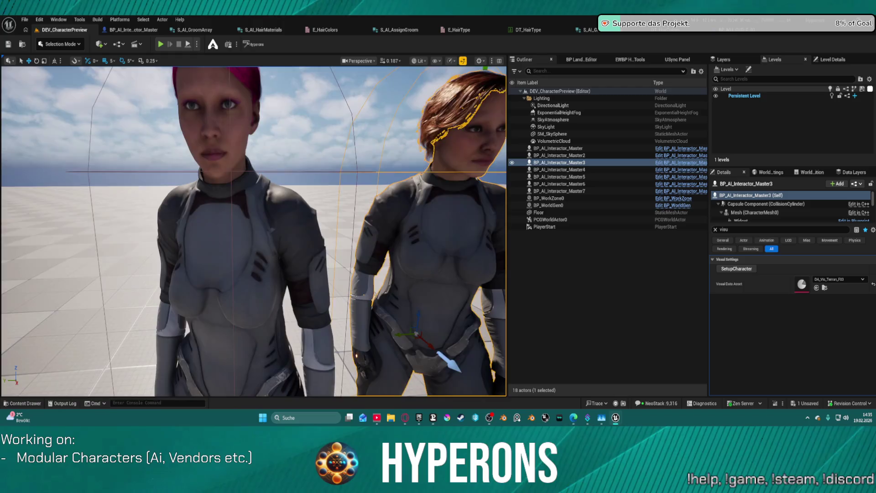
key(d)
key(s)
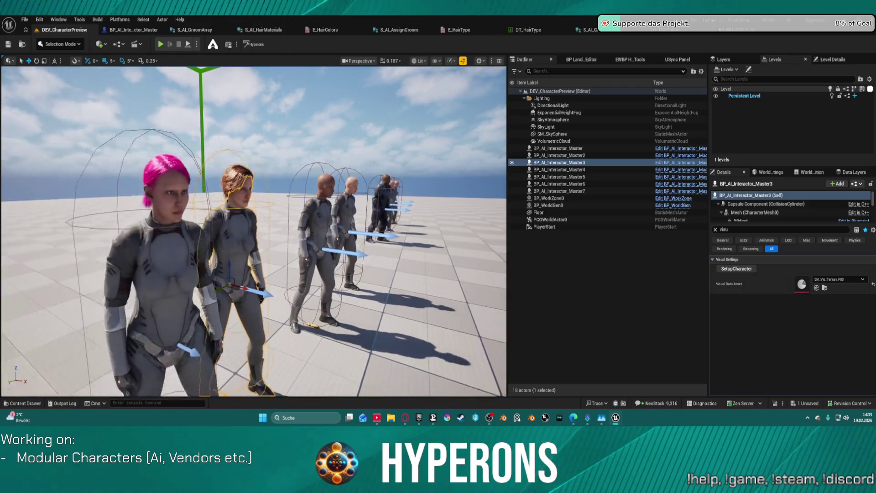
key(d)
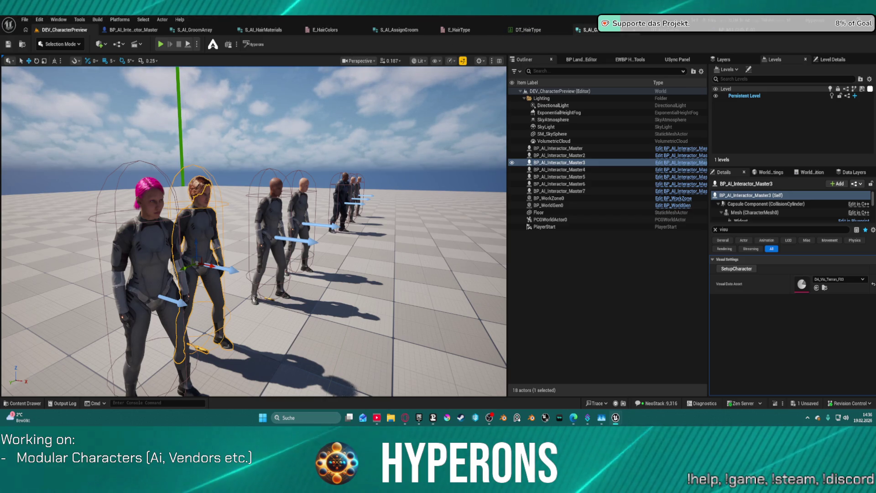
- Check the third binding's skeletal mesh field in DT_HairType's LowPonytail row, leaving it unchanged
click(547, 31)
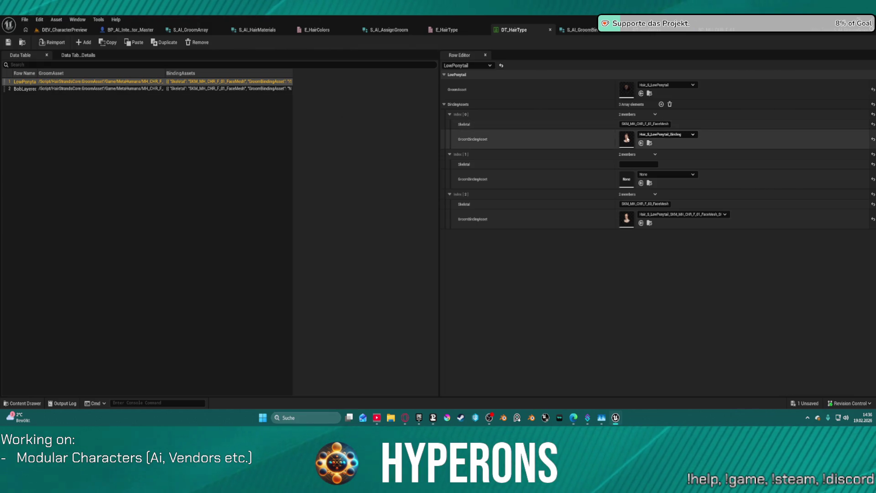
click(655, 204)
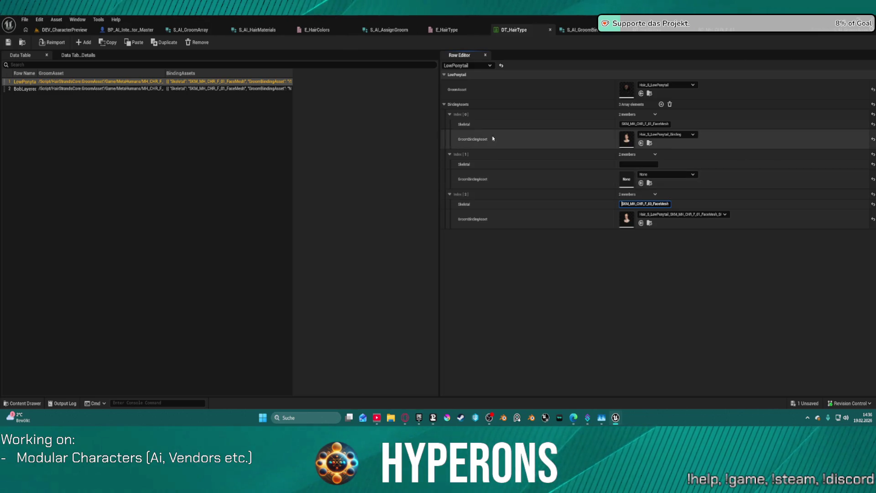
click(483, 124)
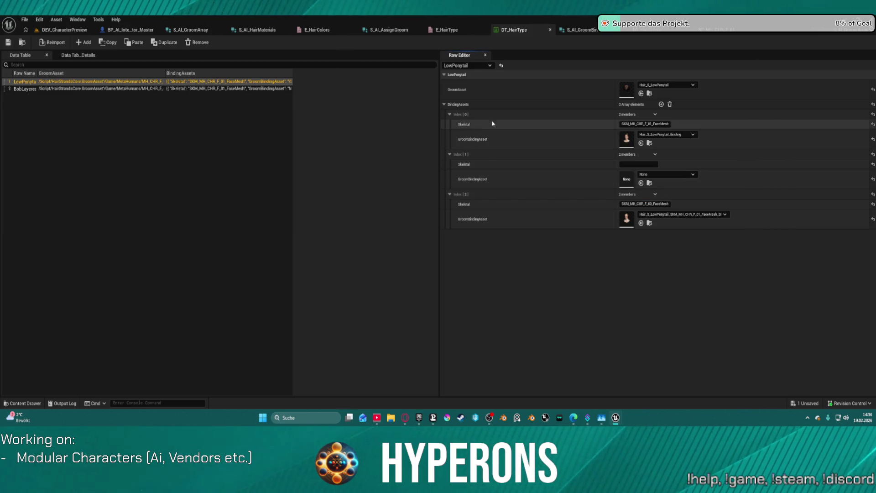
- Move the Branch node in BP_AI_Interactor_Master's AddGroomAssets graph, then return to DT_HairType
click(127, 31)
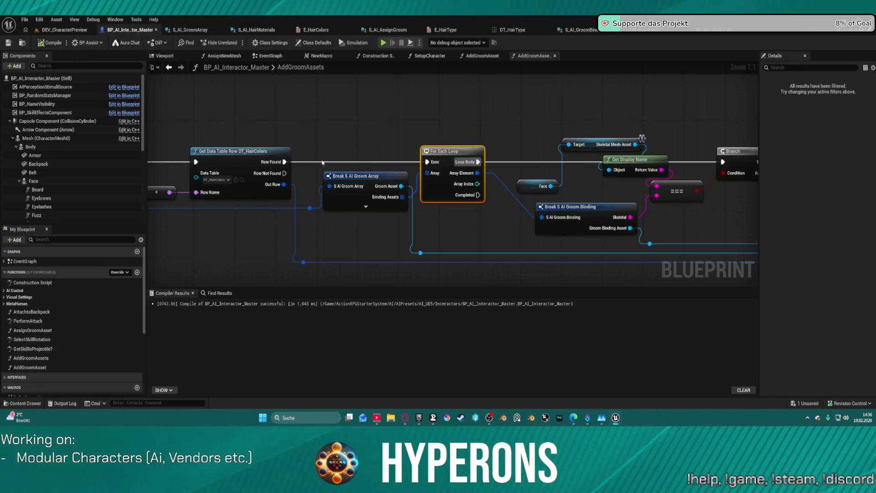
drag(565, 82, 640, 117)
mouse_move(553, 131)
mouse_down()
mouse_move(738, 133)
mouse_move(148, 106)
mouse_up()
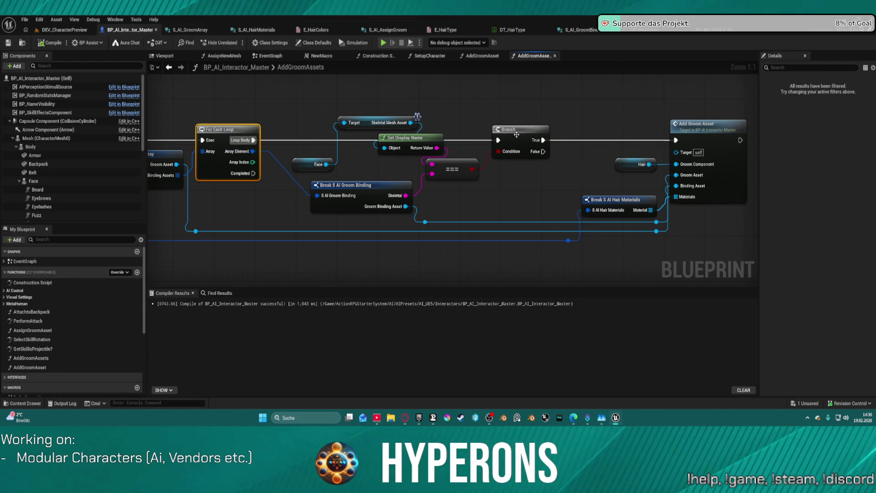
drag(517, 134, 607, 135)
drag(319, 205, 427, 211)
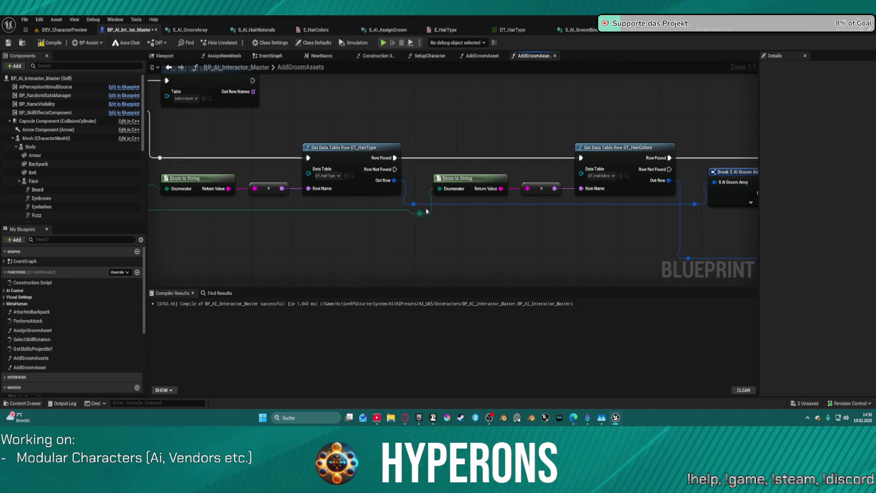
scroll(426, 211, down, 5)
mouse_move(502, 214)
mouse_down()
mouse_move(493, 248)
mouse_move(453, 240)
mouse_move(395, 206)
mouse_move(325, 196)
mouse_move(410, 201)
mouse_up()
scroll(453, 240, down, 1)
click(507, 30)
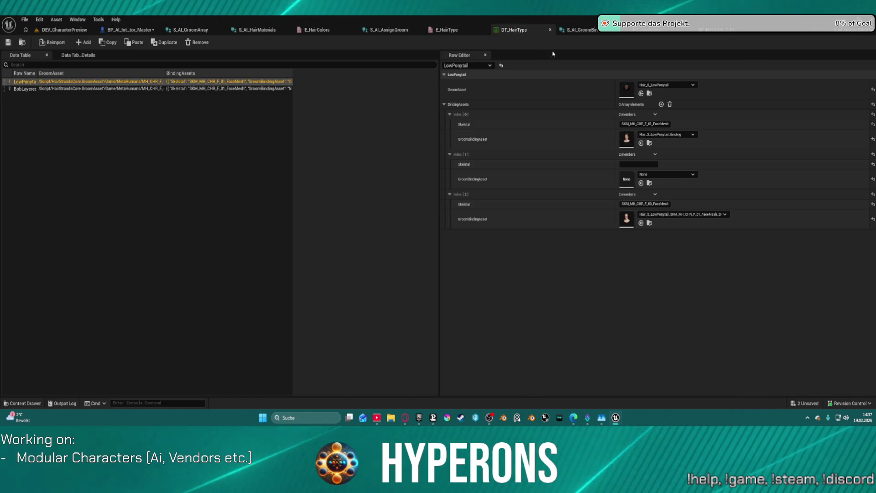
- Frame the lined-up MetaHuman characters in DEV_CharacterPreview and select the middle one
click(75, 31)
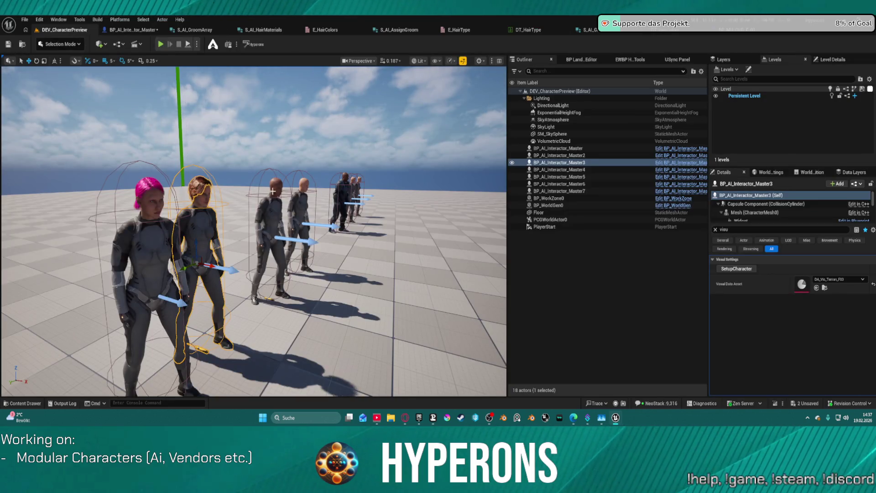
key(f)
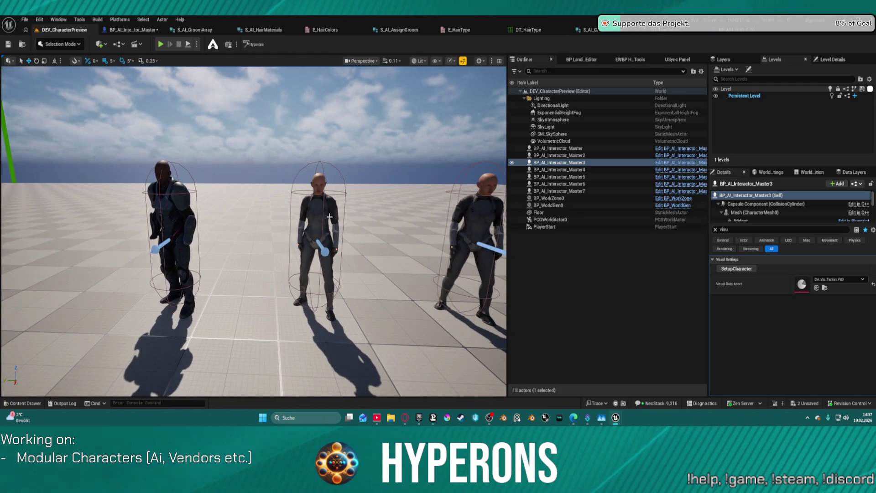
click(322, 220)
key(ctrl+space)
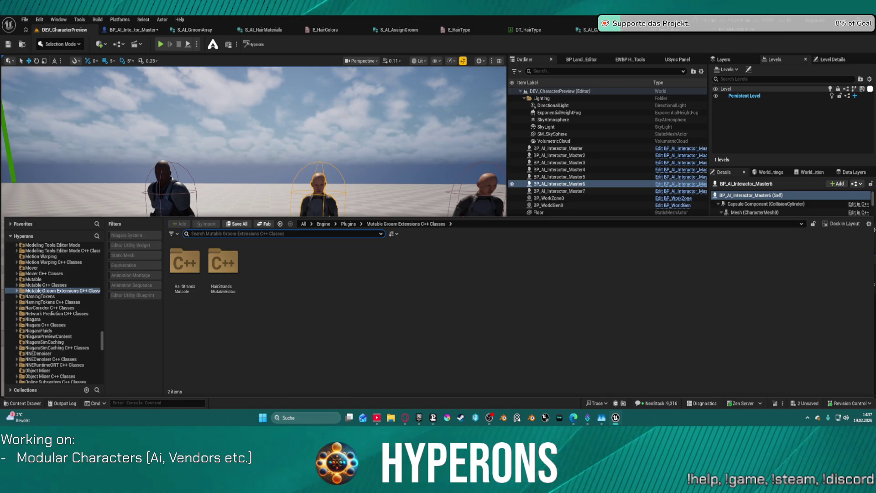
click(246, 137)
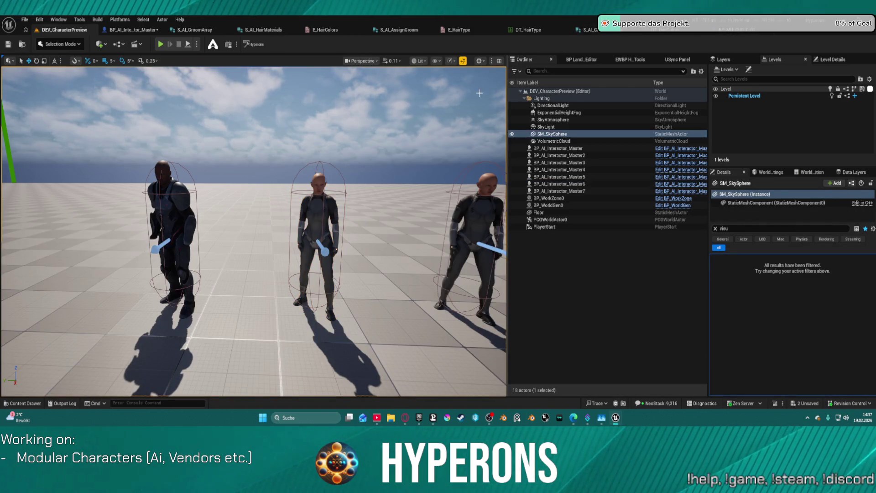
- Load ML_Station_NewBerlin from File > Recent Levels
click(24, 19)
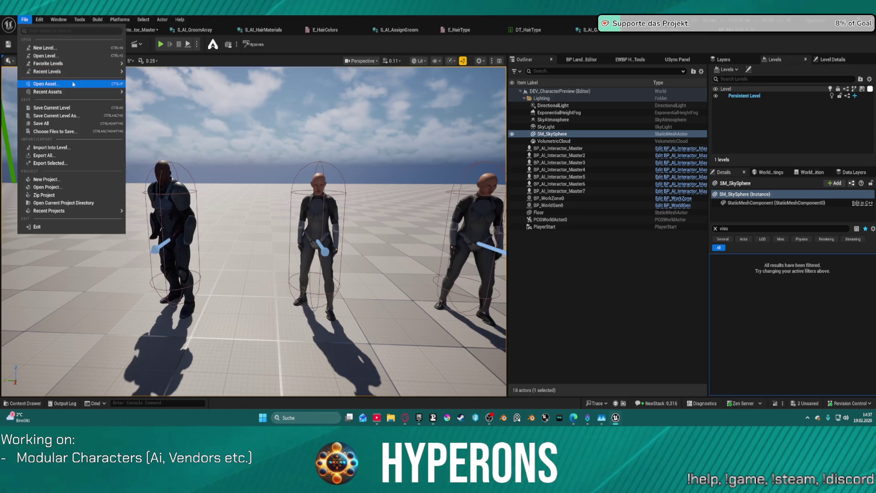
mouse_move(91, 71)
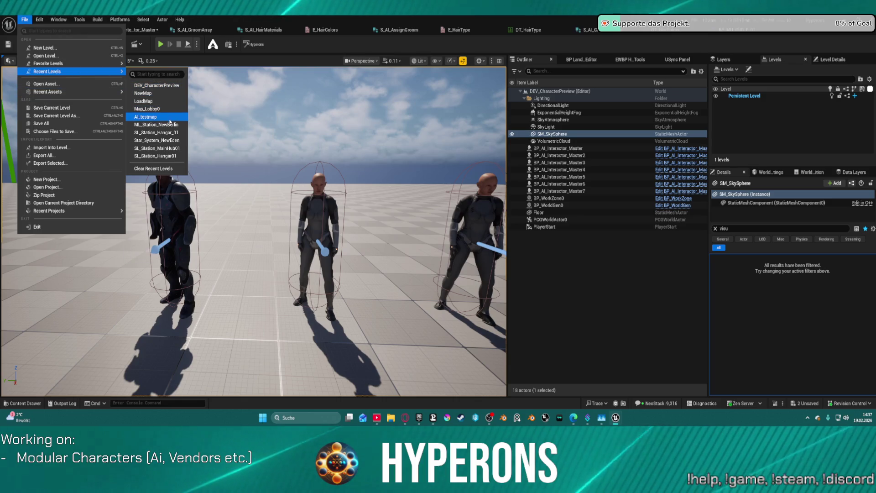
click(168, 45)
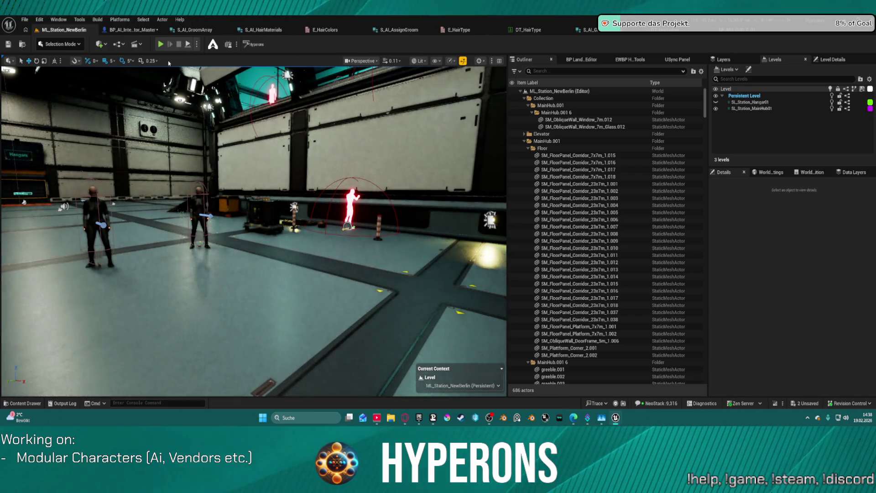
- Look around the hangar at the hairless female AI characters
mouse_move(168, 73)
mouse_down()
mouse_move(183, 28)
mouse_move(182, 46)
mouse_move(137, 55)
mouse_move(191, 41)
mouse_move(174, 73)
mouse_move(173, 64)
mouse_move(219, 64)
mouse_move(182, 75)
mouse_up()
scroll(215, 64, up, 1)
scroll(196, 68, up, 1)
- Give the bald foreground character the pink-haired DA_Vis_Terran_F01 visual data asset
click(169, 206)
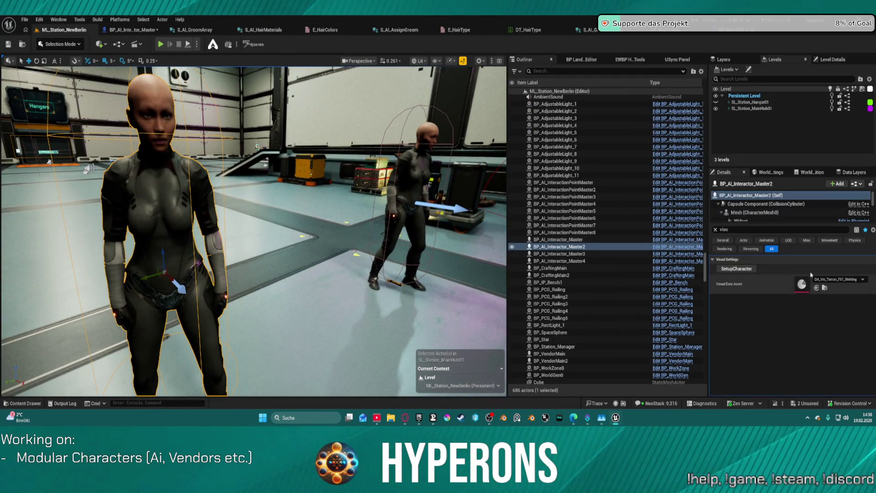
click(838, 279)
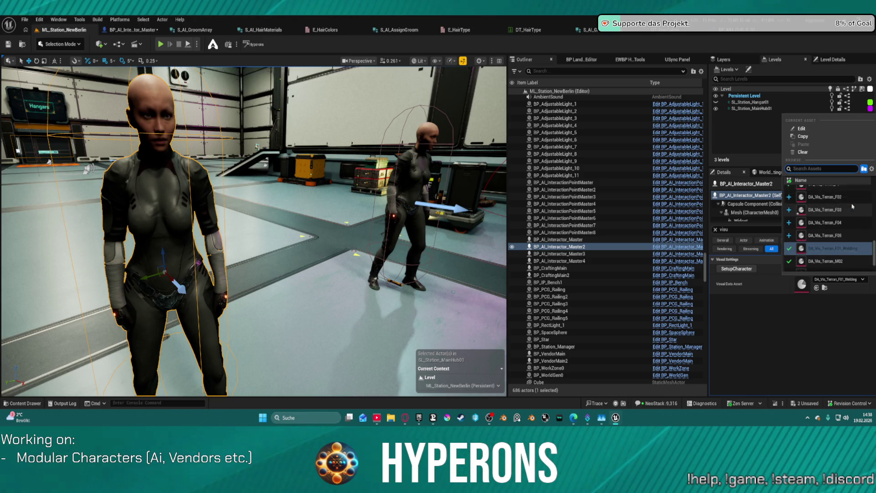
click(839, 196)
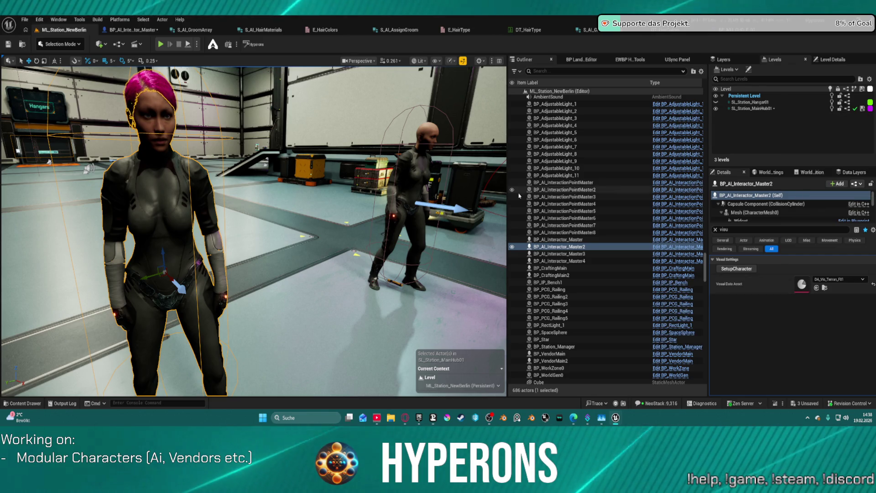
- Assign DA_Vis_Terran_F03 to the rear character, frame it, and play the level
click(653, 239)
click(840, 280)
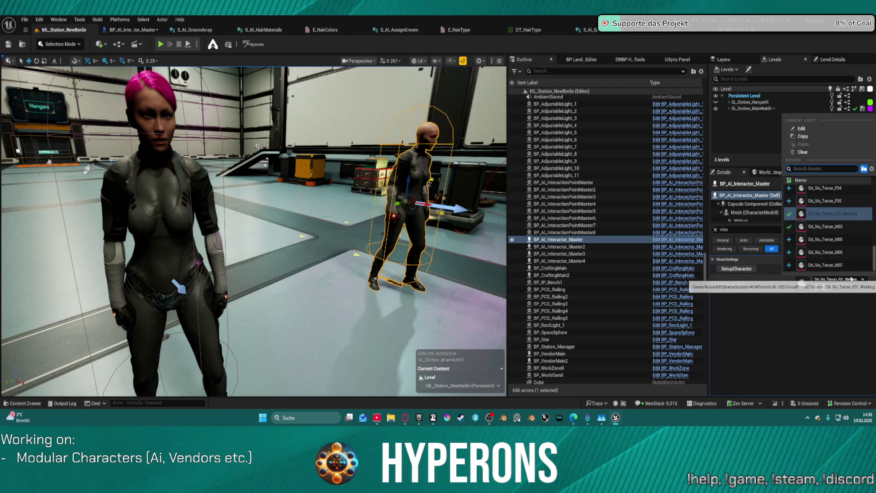
scroll(848, 203, down, 2)
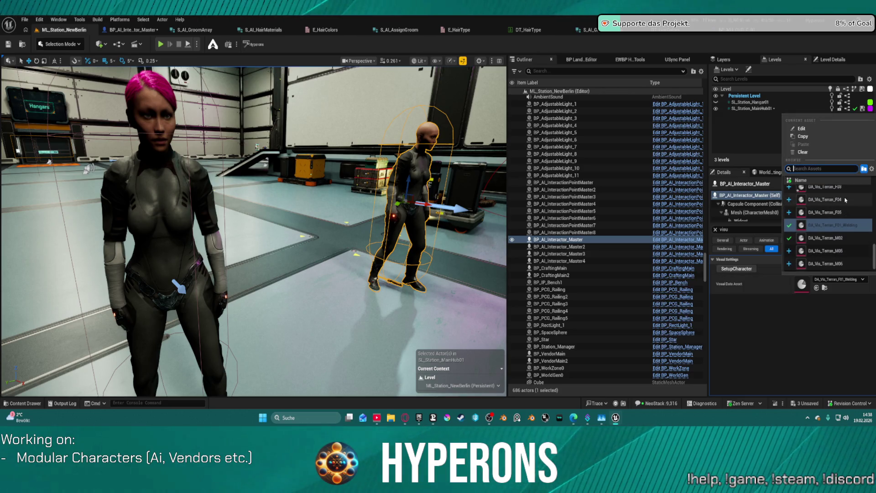
click(847, 202)
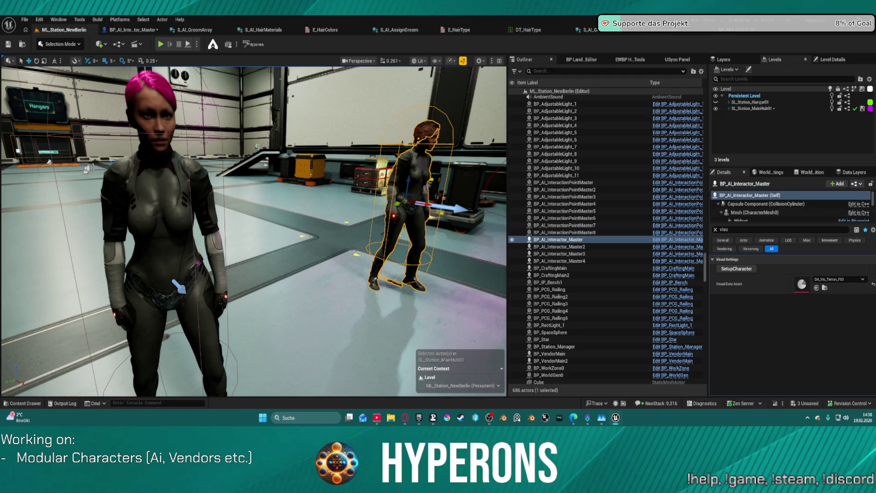
key(f)
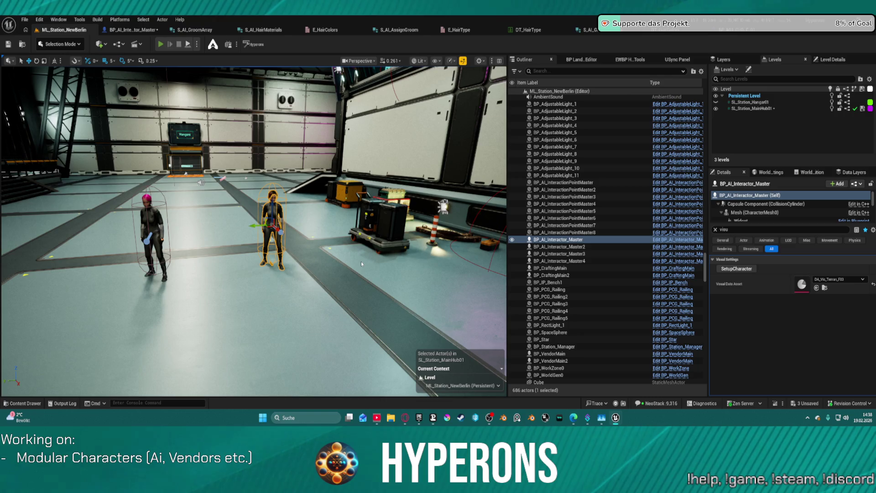
key(alt+p)
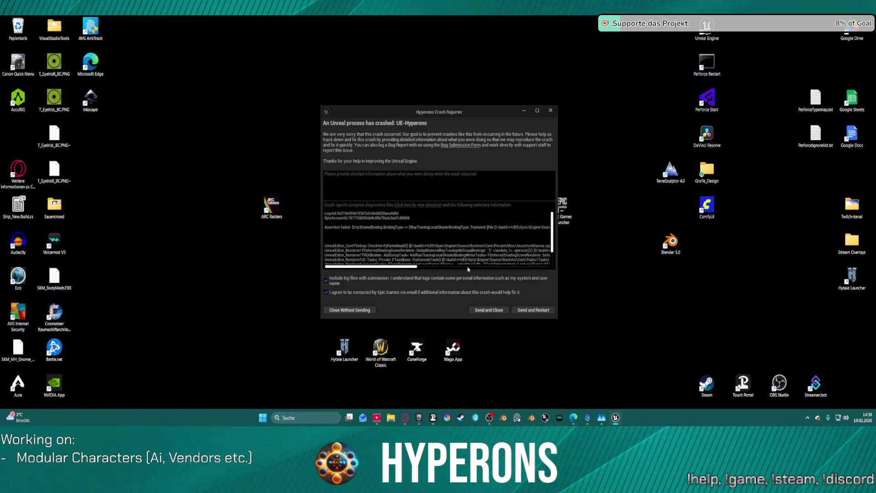
- Scroll through the crash stack trace, then send the report and restart the engine
drag(474, 267, 525, 266)
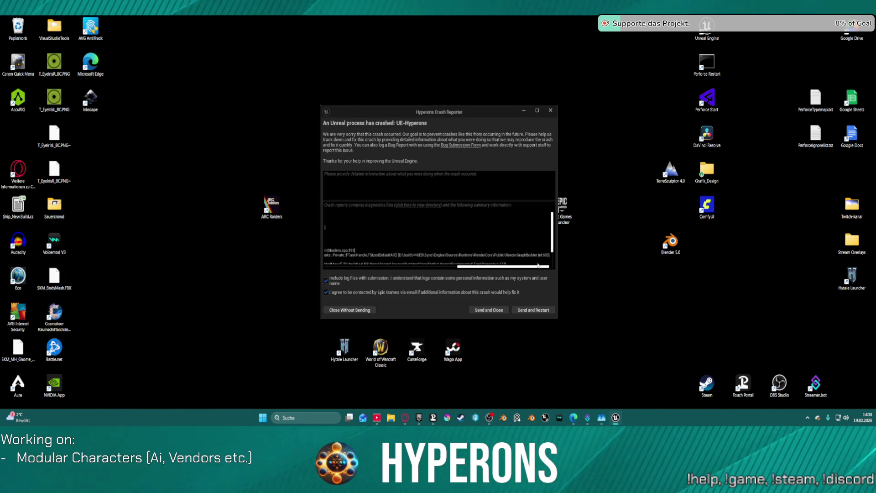
click(533, 309)
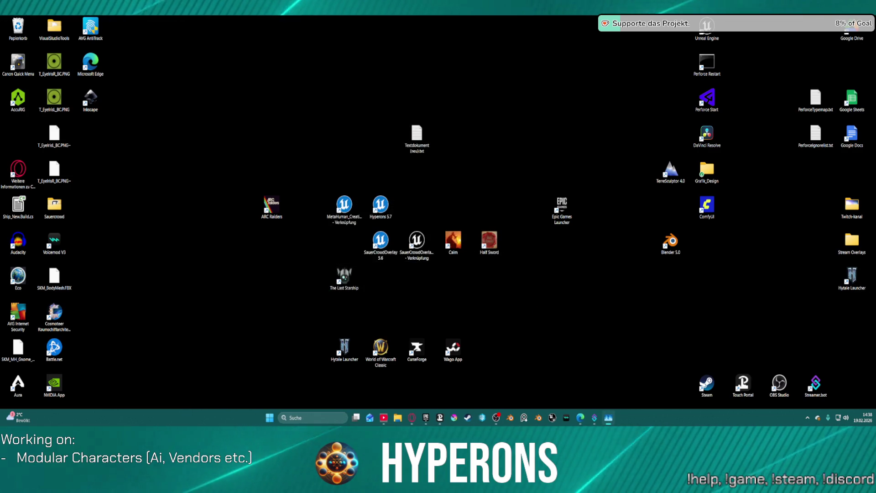